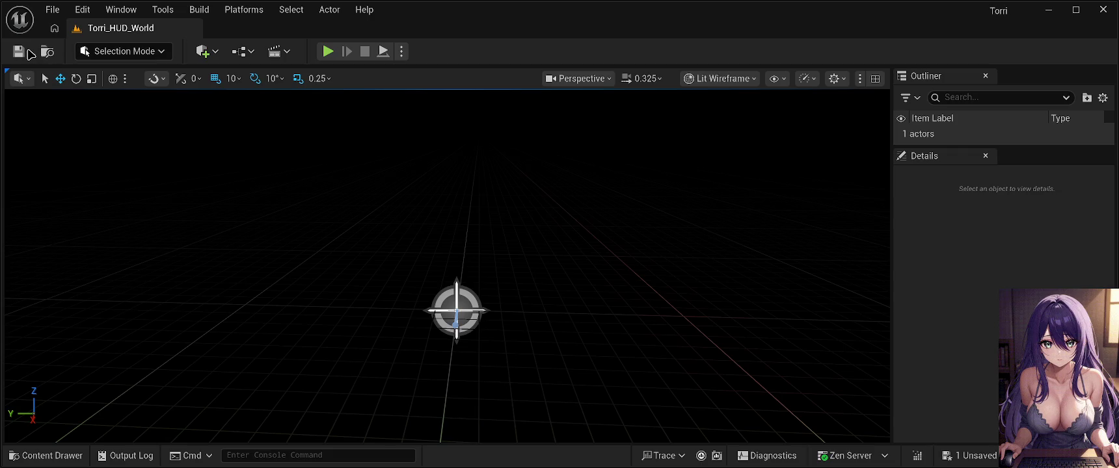
Save the Torri_HUD_World level with Ctrl+S and the toolbar Save icon.
key("ctrl+s")
left_click(23, 53)
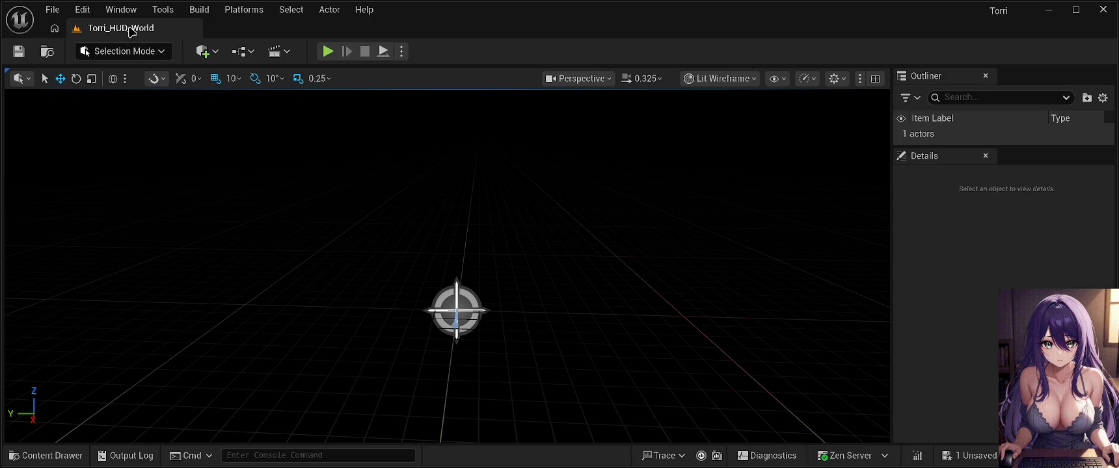
Save the Torri_HUD_World level's pending change with Ctrl+S.
key("ctrl+s")
Save the current level repeatedly until no unsaved changes remain.
left_click(20, 52)
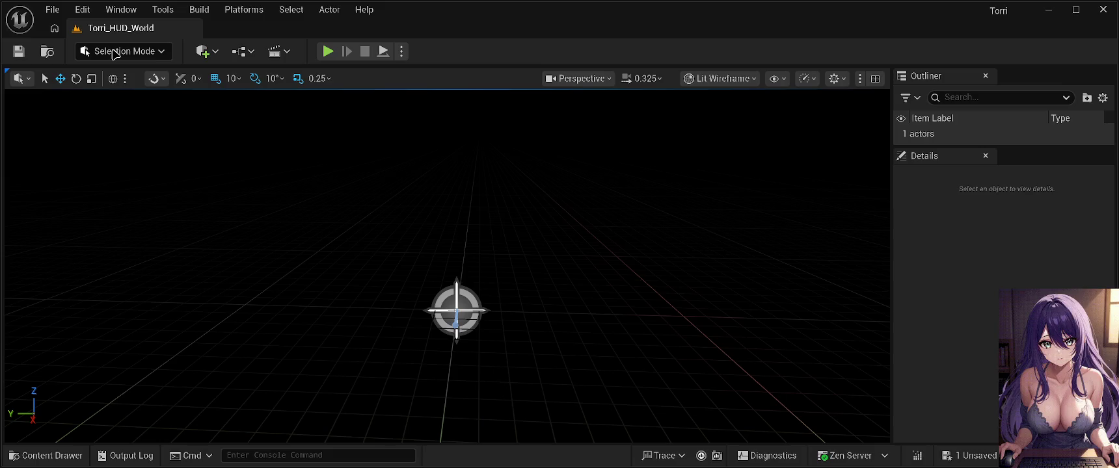
key("ctrl+s")
left_click(29, 54)
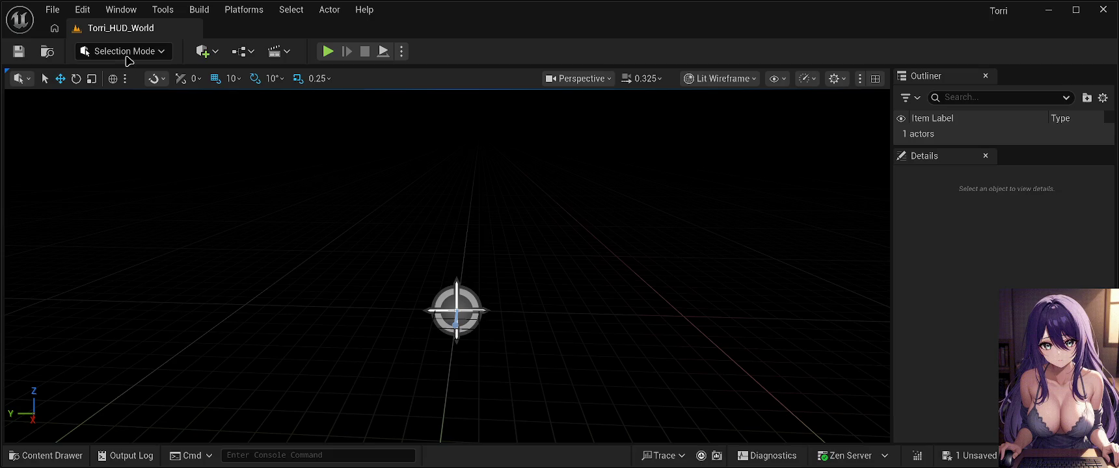
key("ctrl+s")
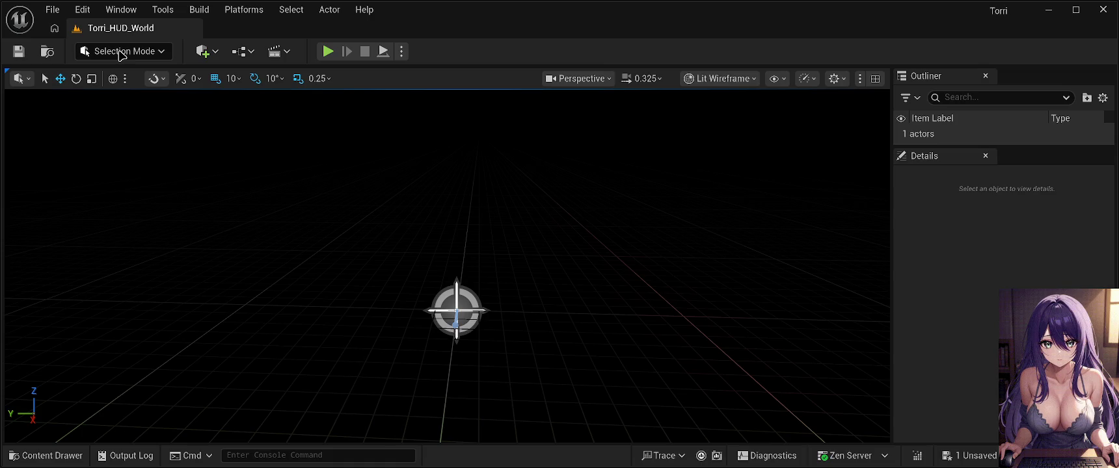
key("ctrl+s")
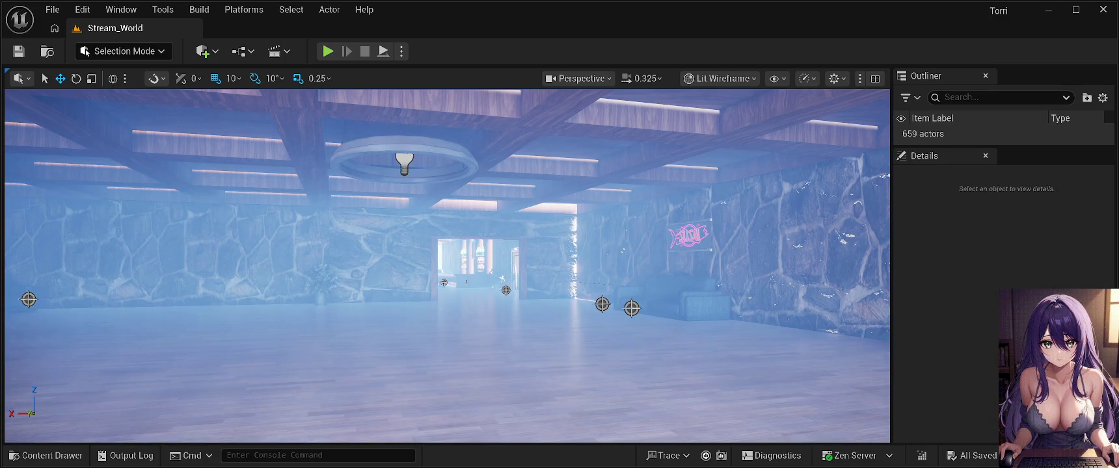
Fly the viewport forward into the side room with the sofa.
left_click_drag(444, 282, 456, 296)
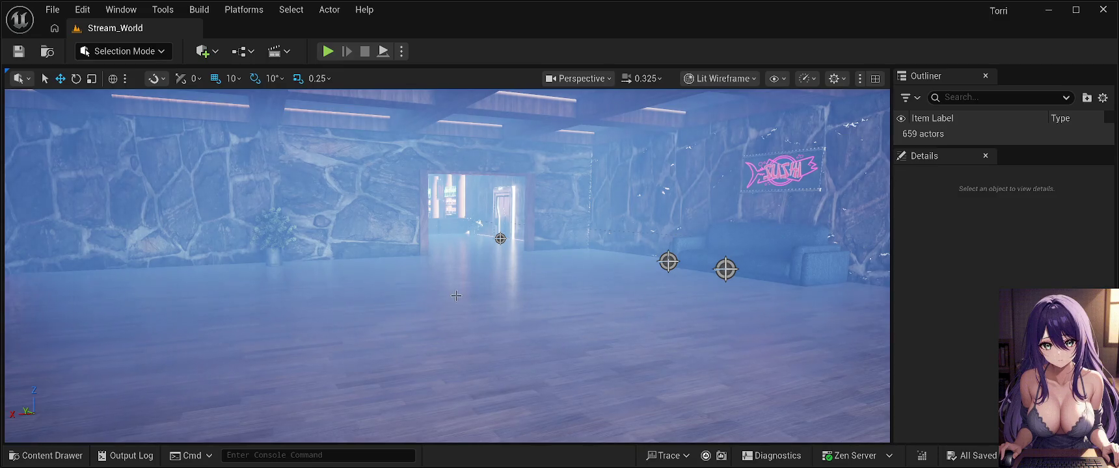
Open the Content Drawer at Content/Characters/Torri.
left_click(45, 455)
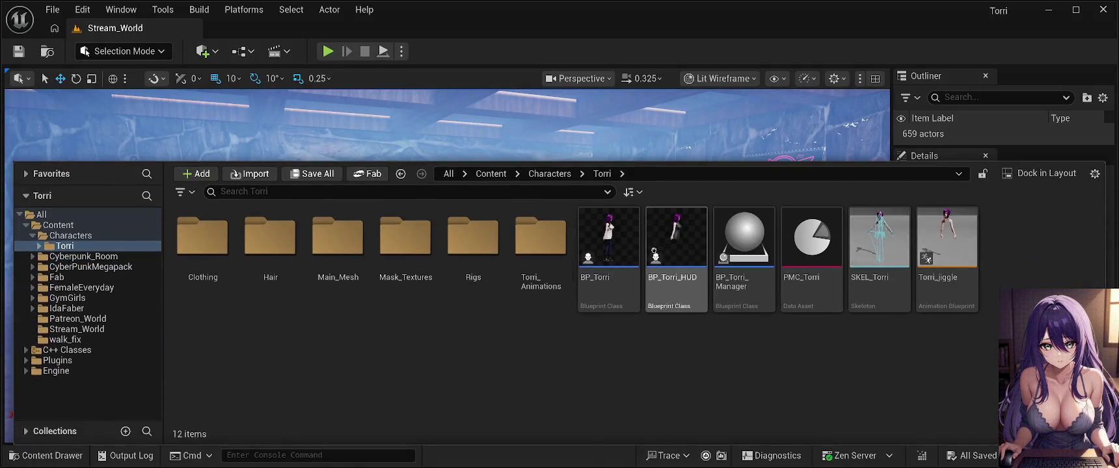
Select the BP_Torri blueprint, then close the Content Drawer to return to the level.
left_click(616, 276)
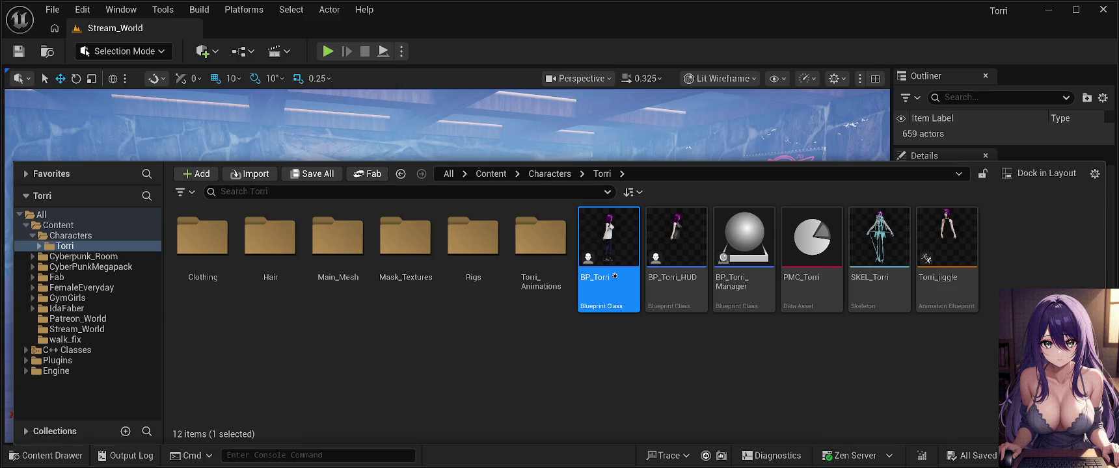
key("ctrl+space")
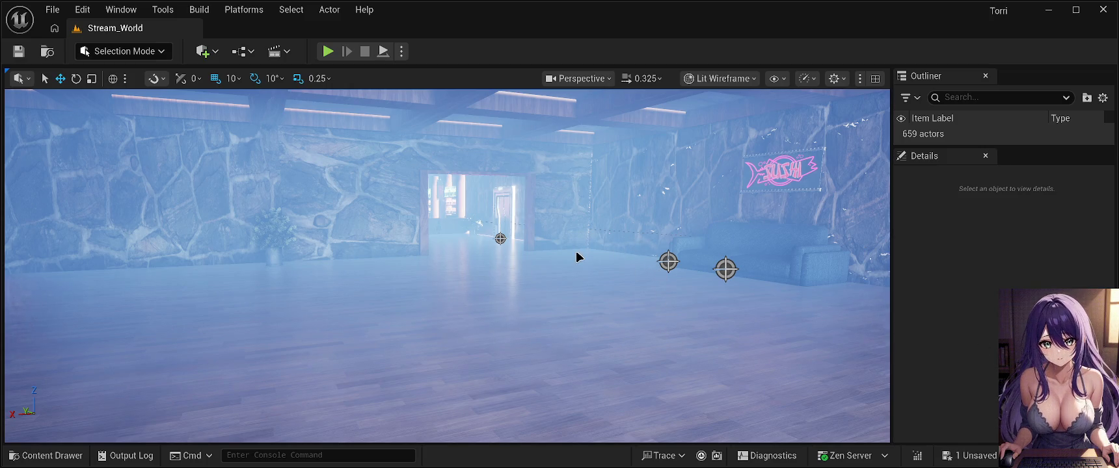
Save the Stream_World level's pending change with Ctrl+S.
key("ctrl+s")
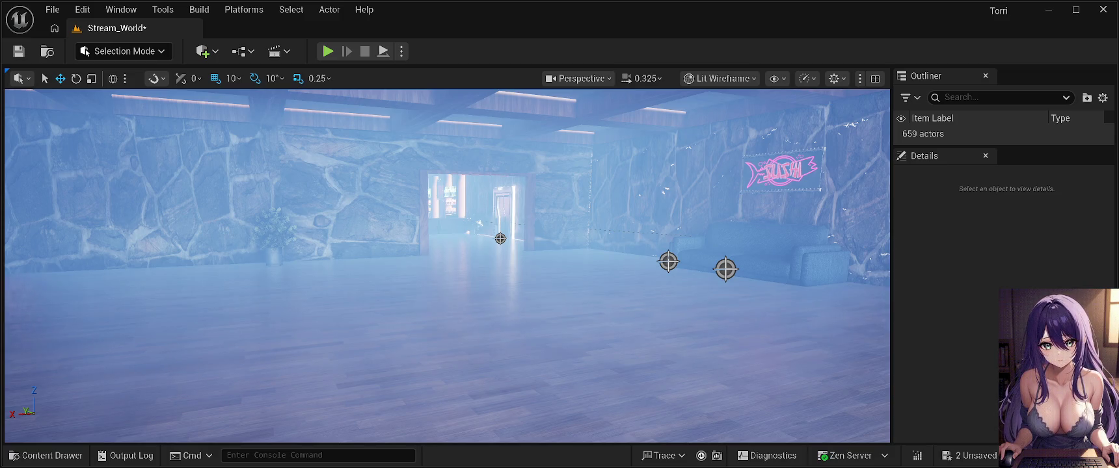
Save the current Stream_World level from the toolbar.
left_click(26, 52)
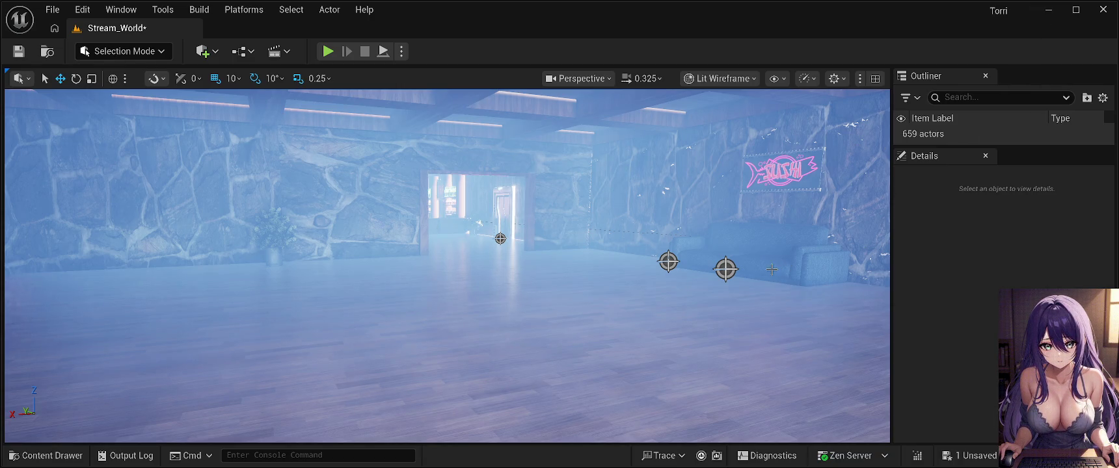
Start a Play-In-Editor session of Stream_World with Alt+P.
key("alt+p")
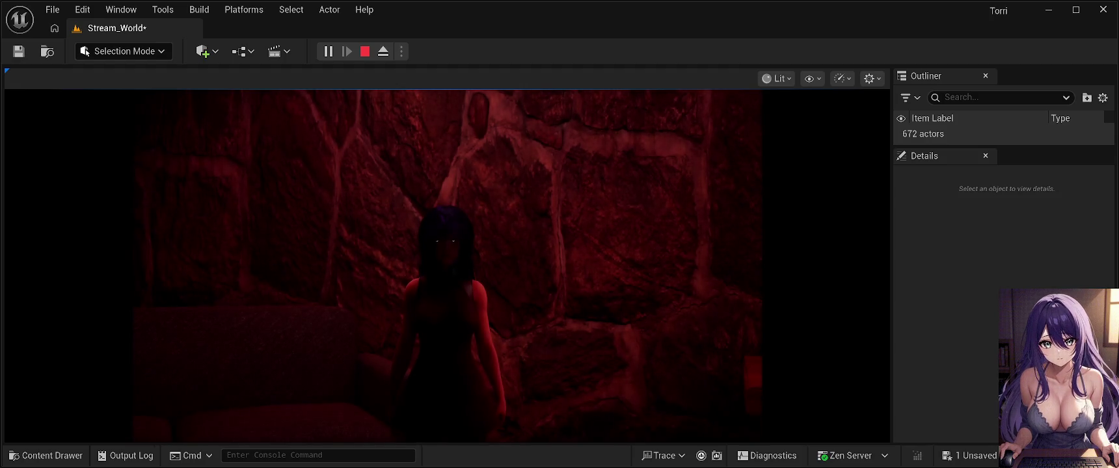
Focus the running game view, go full screen with F11, then toggle play with Alt+P.
left_click(677, 209)
key("F11")
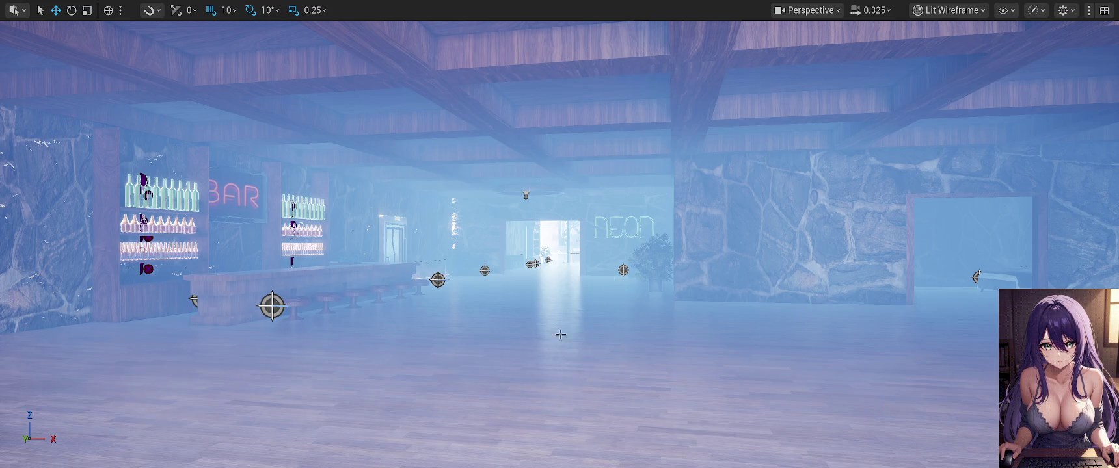
key("alt+p")
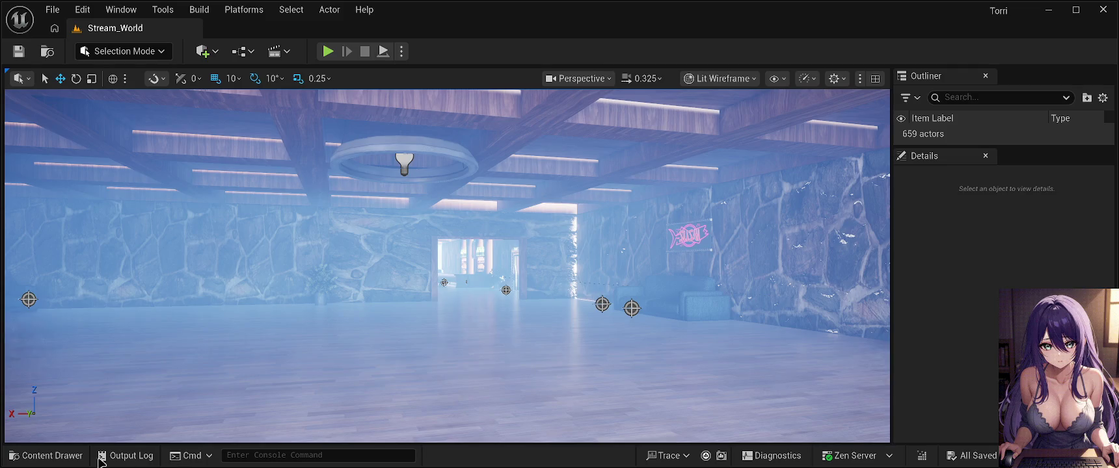
Open the Content Drawer to browse the project's assets.
left_click(52, 455)
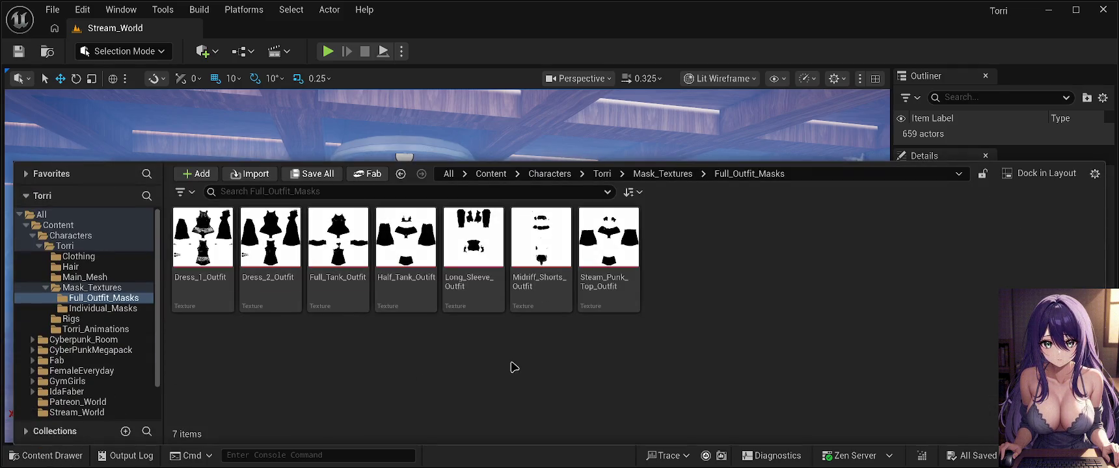
Go to Characters/Torri, select BP_Torri, and close the Content Drawer.
left_click(78, 238)
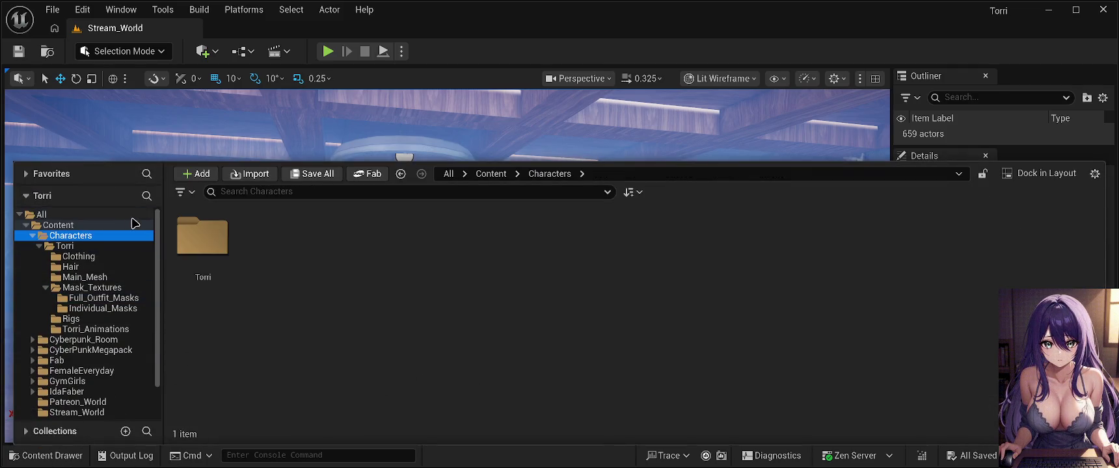
double_click(203, 235)
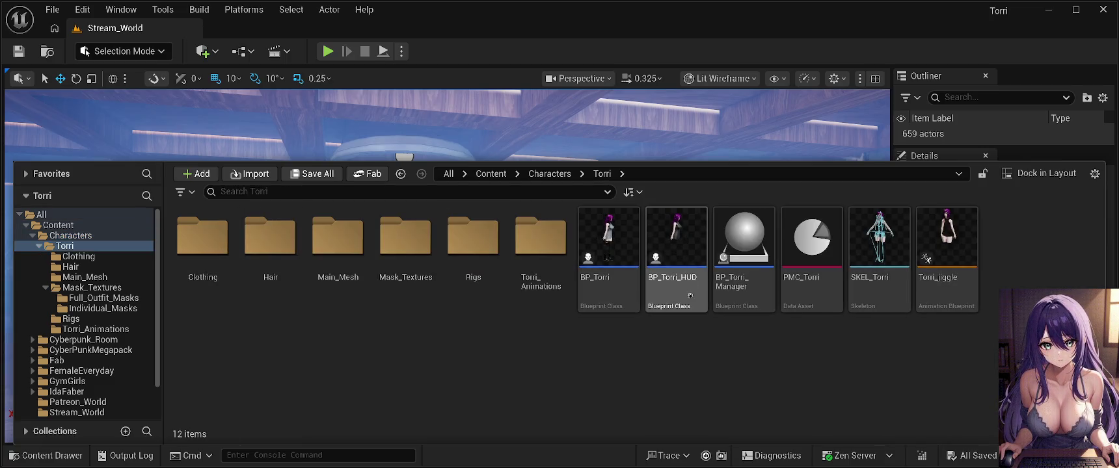
left_click(612, 248)
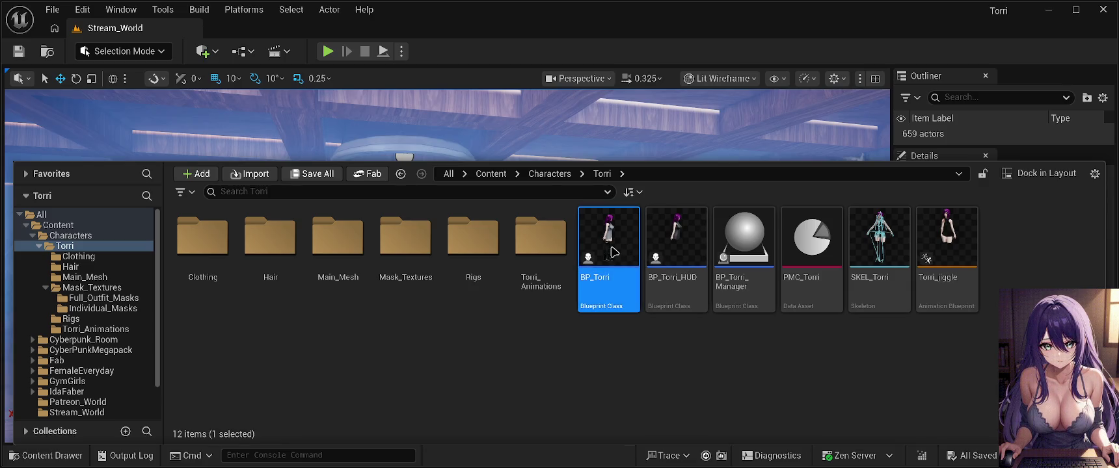
key("ctrl+space")
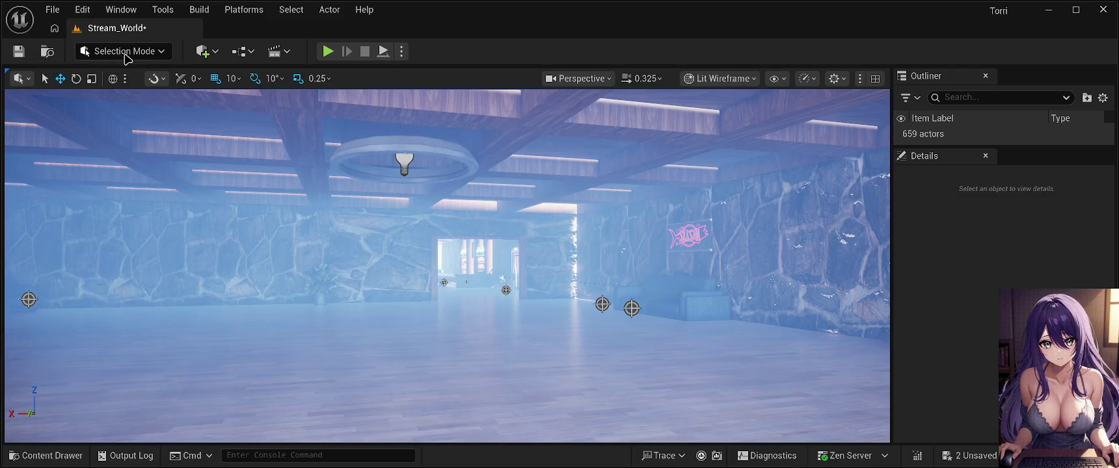
Save the two pending changes, then play-test Stream_World full screen with the purple-haired character.
left_click(20, 53)
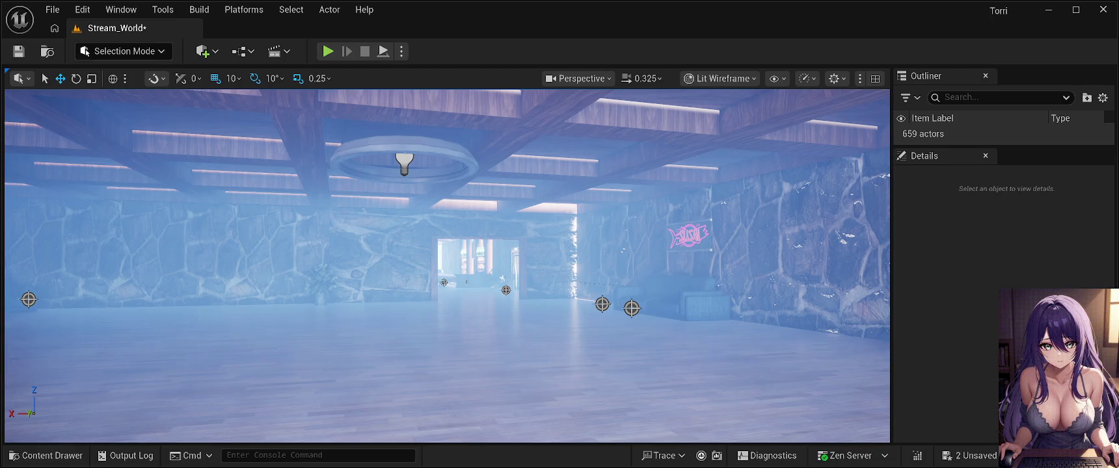
left_click(18, 51)
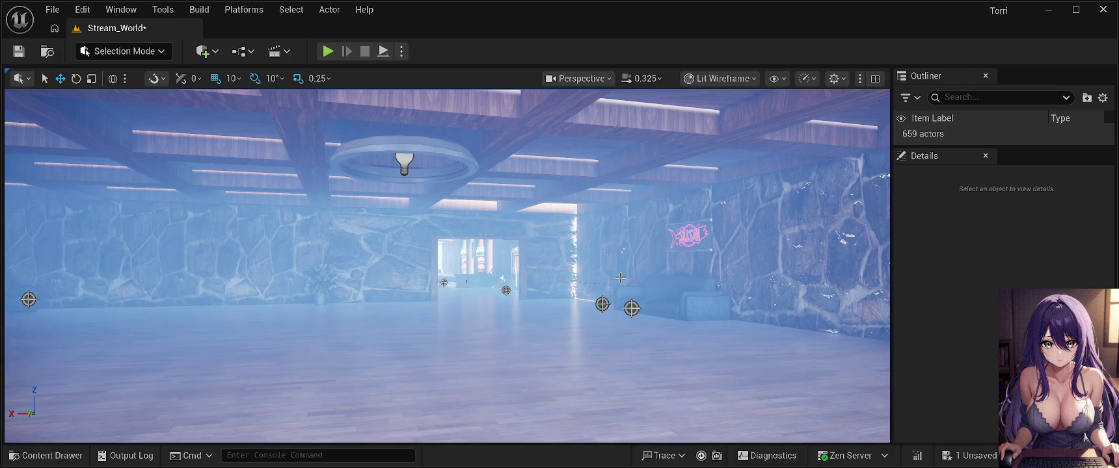
key("alt+p")
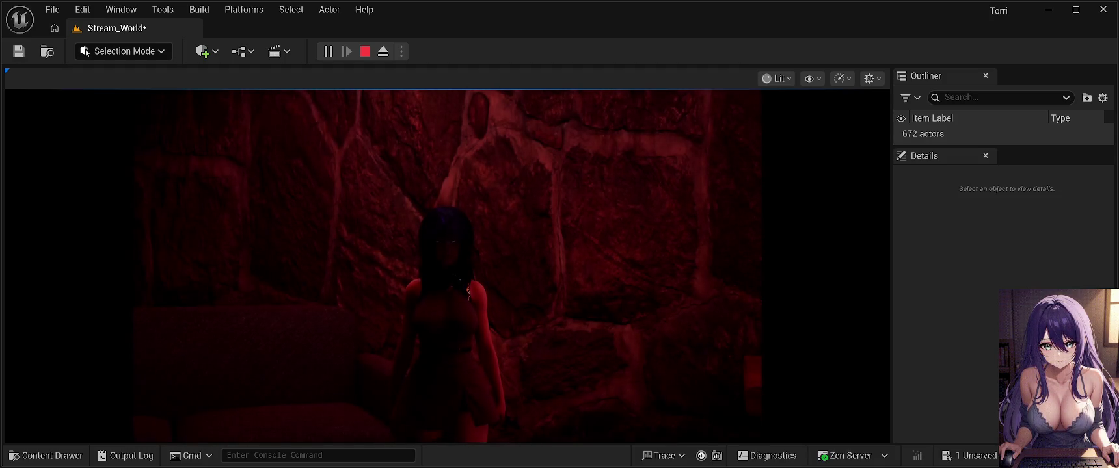
left_click(592, 294)
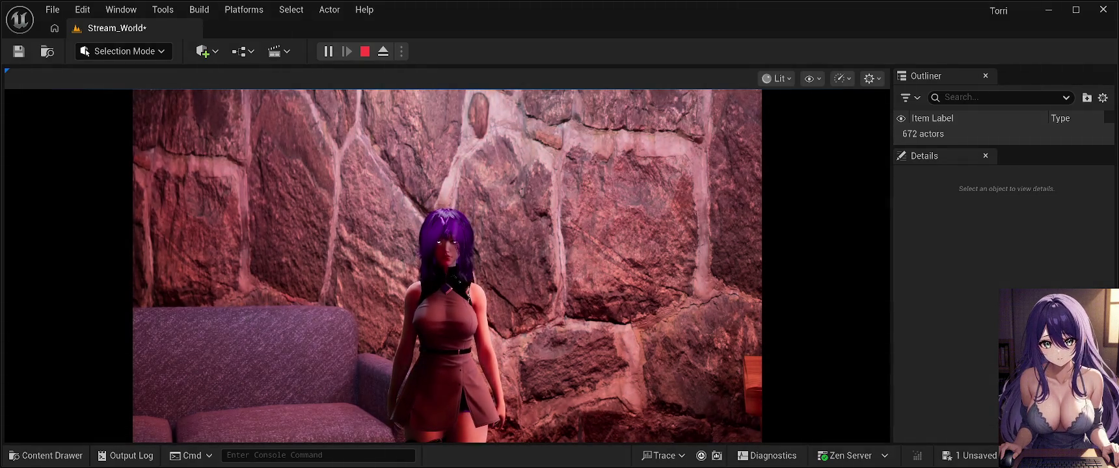
key("F11")
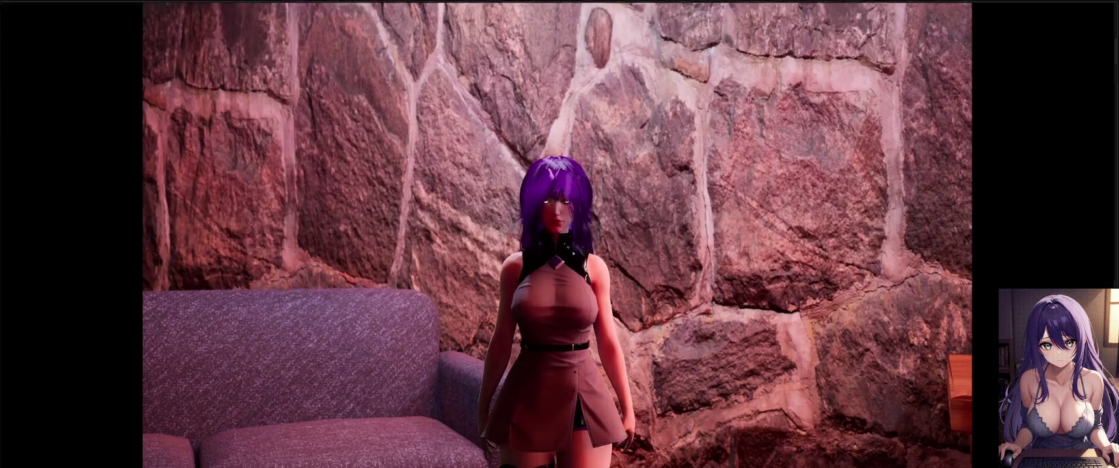
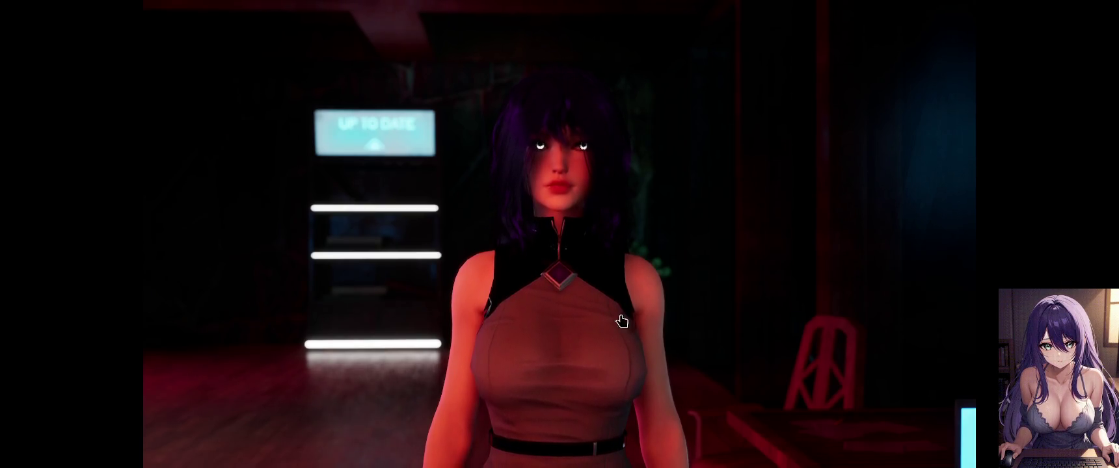
Teleport the character to the TP_Sofa spot, then on to the chair spot.
left_click(475, 325)
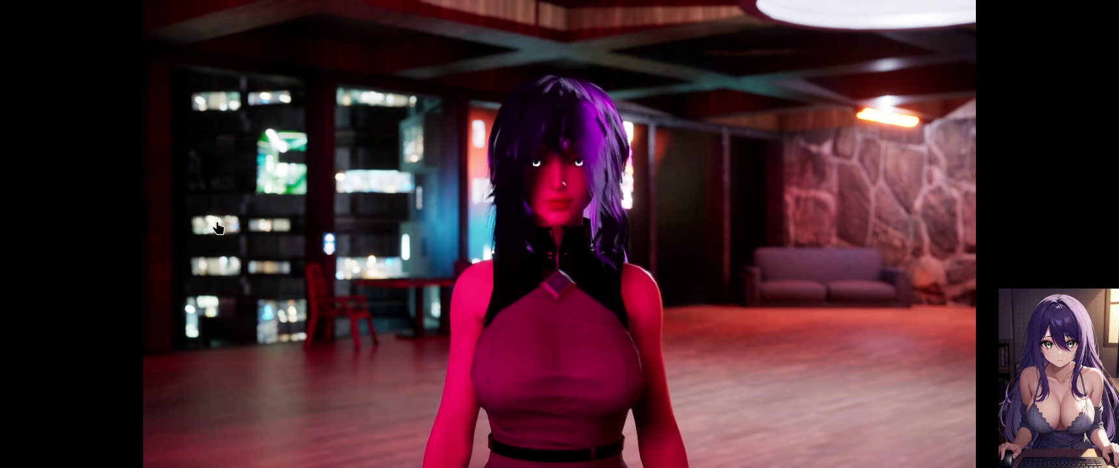
left_click(212, 177)
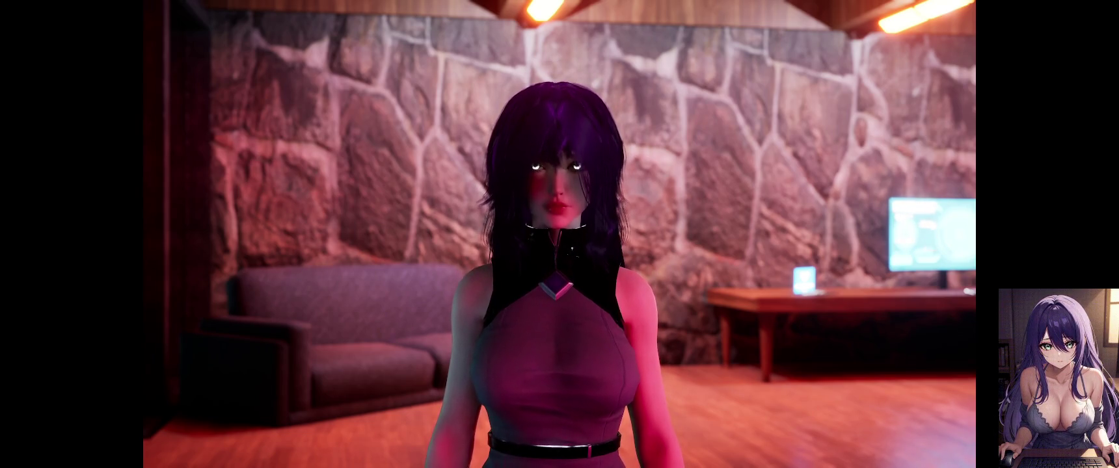
Teleport the character to the next marked spot in front of the green NEON sign.
left_click(492, 361)
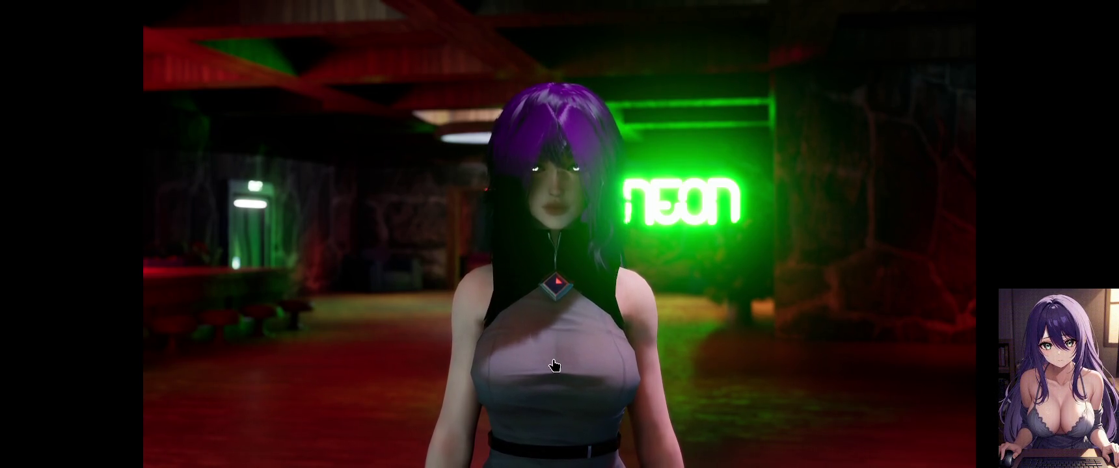
Teleport the character to the TP_Window spot.
left_click(207, 294)
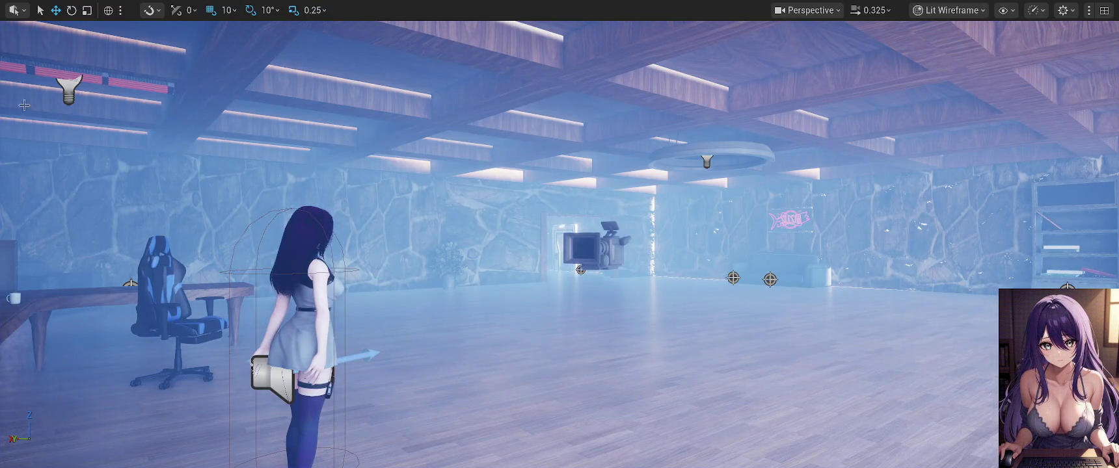
Leave immersive viewport mode and save the Stream_World level with Ctrl+S.
key("F11")
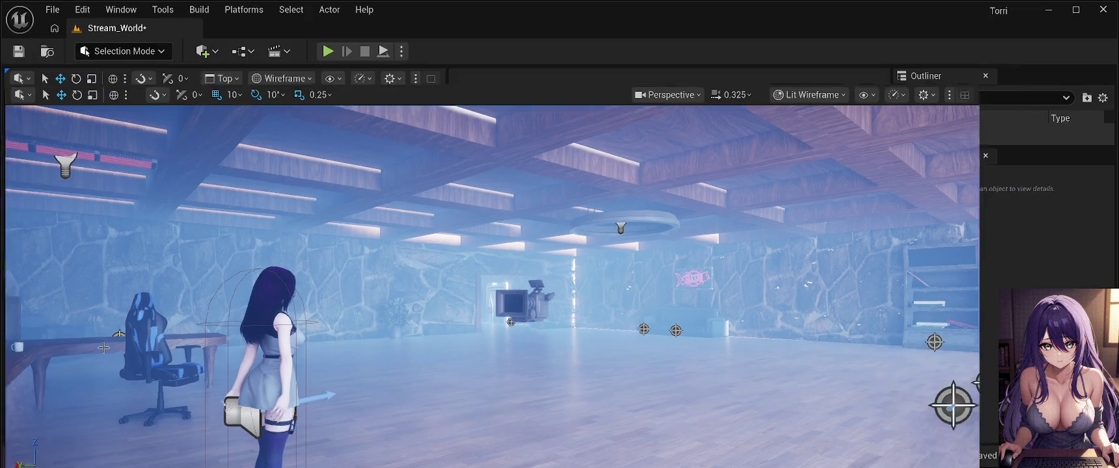
left_click(54, 15)
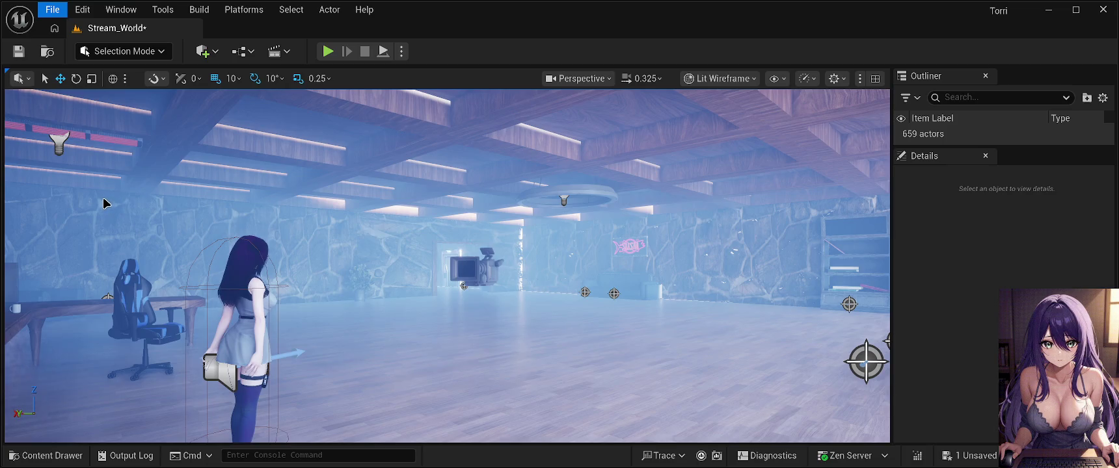
key("ctrl+s")
Switch to the Torri_HUD_World level and look around its empty grid.
left_click(52, 9)
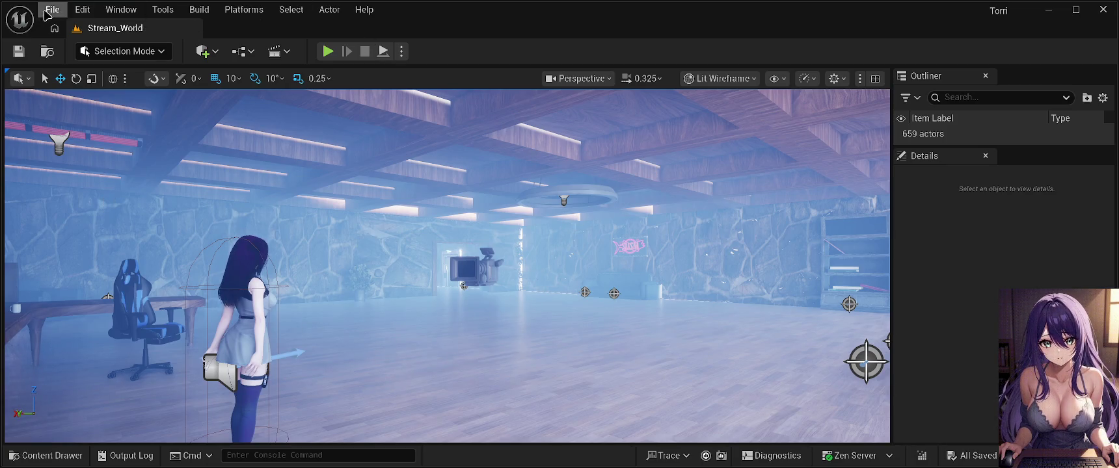
left_click(107, 75)
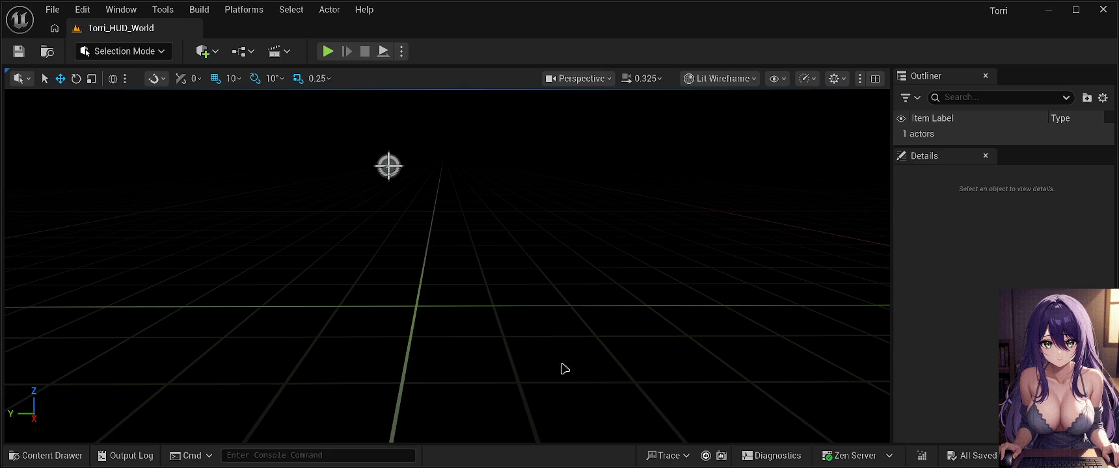
mouse_move(523, 346)
left_mouse_down()
mouse_move(471, 313)
mouse_move(468, 327)
mouse_move(517, 336)
left_mouse_up()
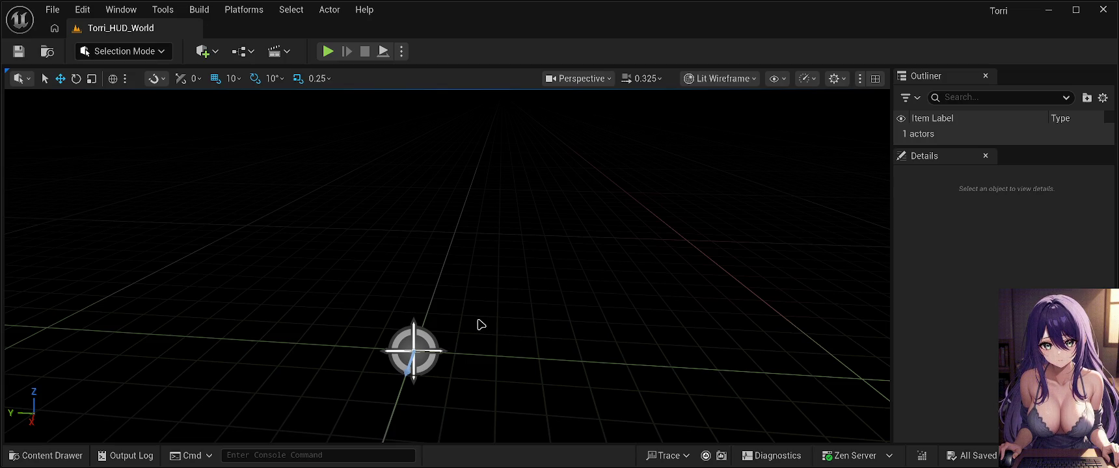
mouse_move(477, 281)
left_mouse_down()
mouse_move(465, 289)
mouse_move(507, 263)
left_mouse_up()
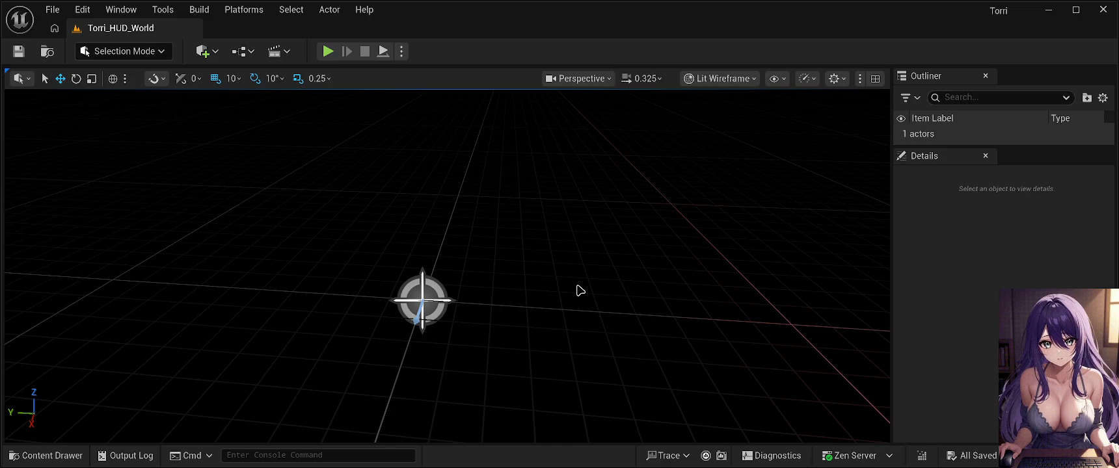
left_click_drag(581, 290, 577, 291)
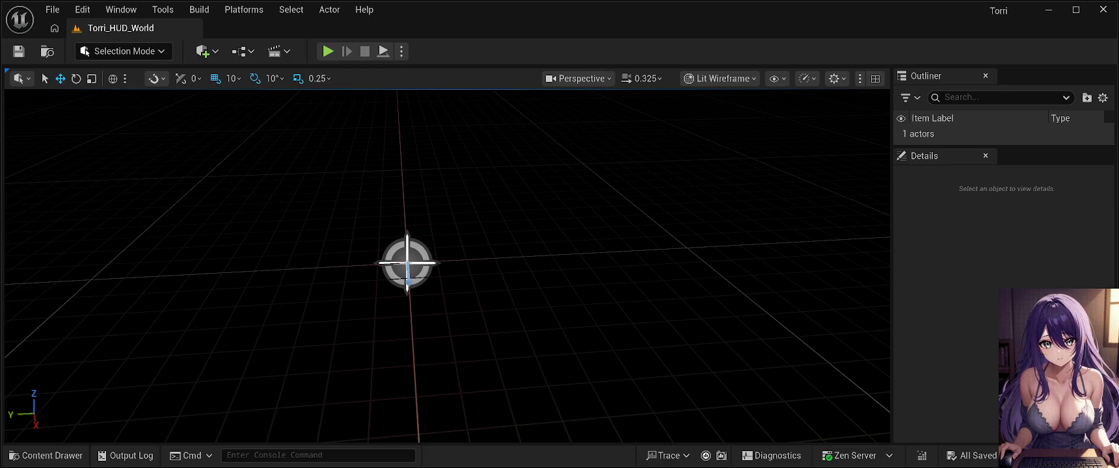
mouse_move(612, 284)
left_mouse_down()
mouse_move(638, 248)
mouse_move(624, 261)
mouse_move(608, 254)
mouse_move(608, 273)
mouse_move(622, 247)
mouse_move(622, 276)
mouse_move(634, 278)
mouse_move(614, 284)
left_mouse_up()
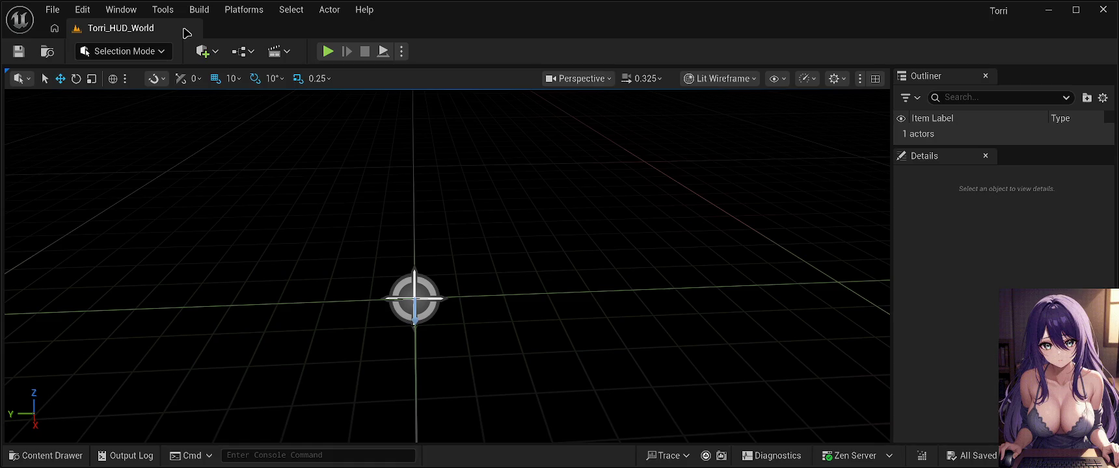
left_click(46, 455)
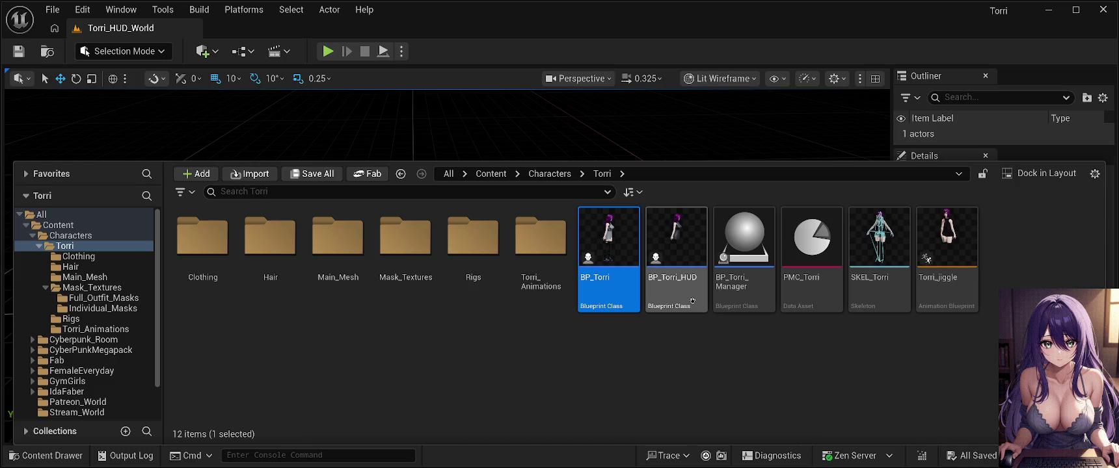
Open the BP_Torri_HUD blueprint from the Characters/Torri folder.
double_click(689, 255)
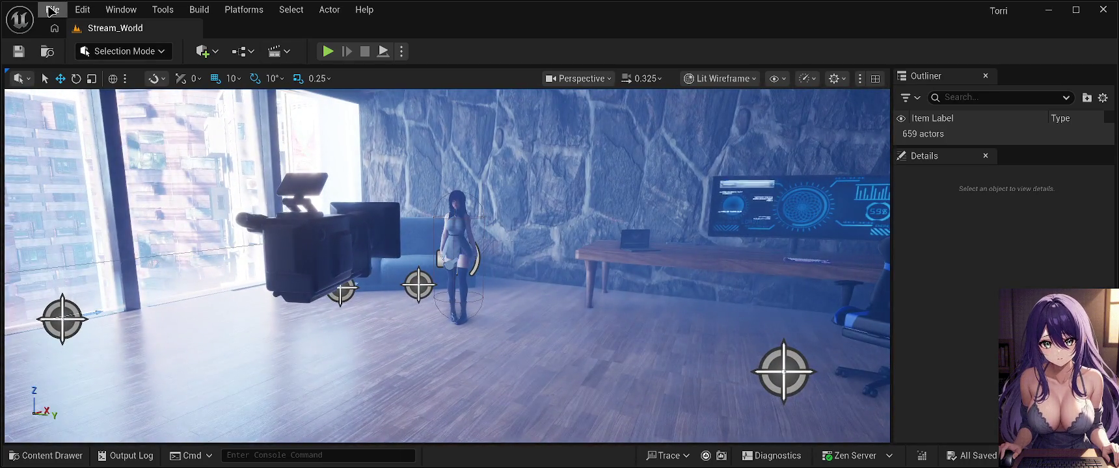
Release menu-bar focus and return to the empty Torri_HUD_World level.
key("Left")
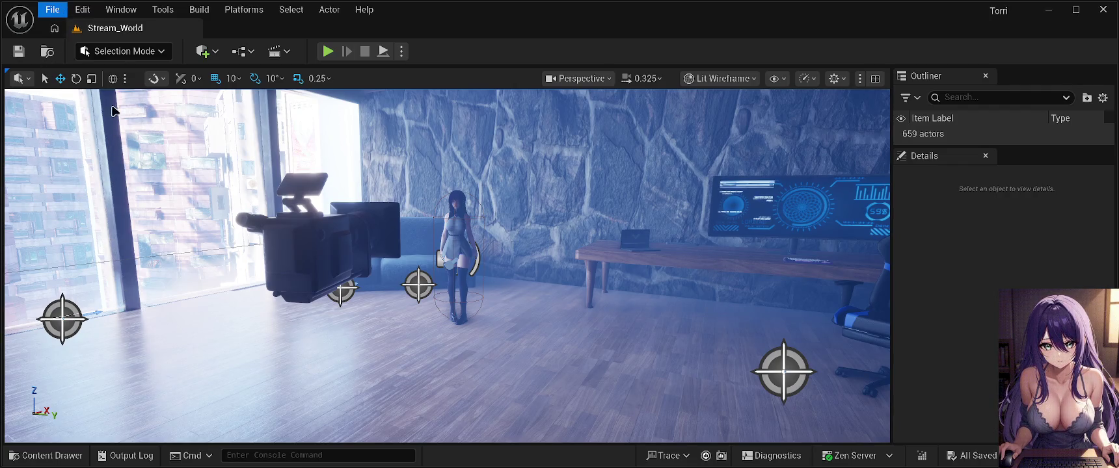
key("Escape")
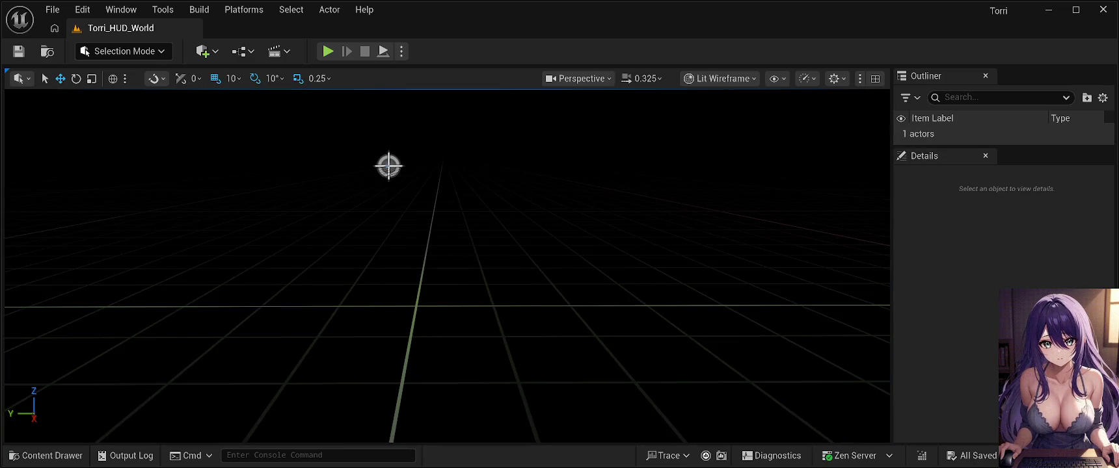
Browse to Content > Characters > Torri and open the BP_Torri_HUD blueprint.
mouse_move(618, 356)
left_mouse_down()
mouse_move(594, 306)
mouse_move(589, 342)
mouse_move(616, 378)
left_mouse_up()
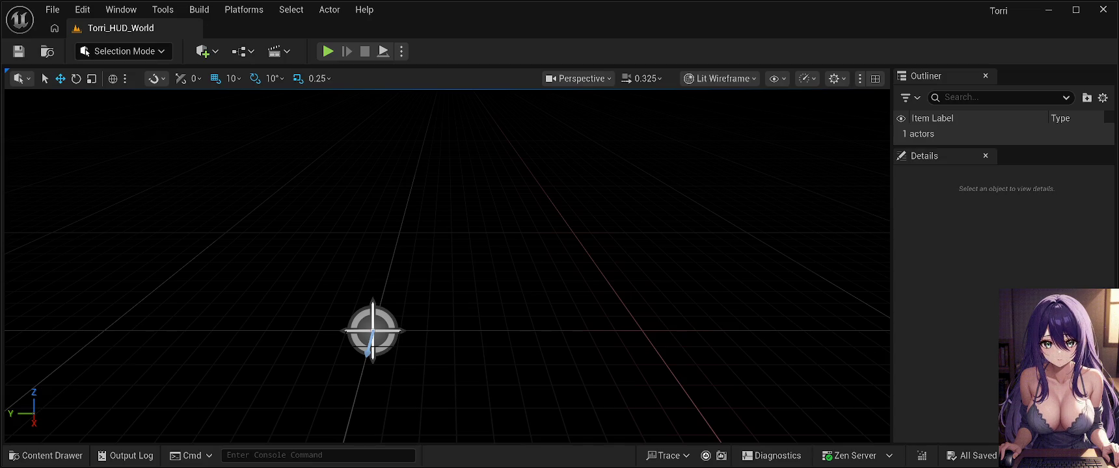
left_click(62, 458)
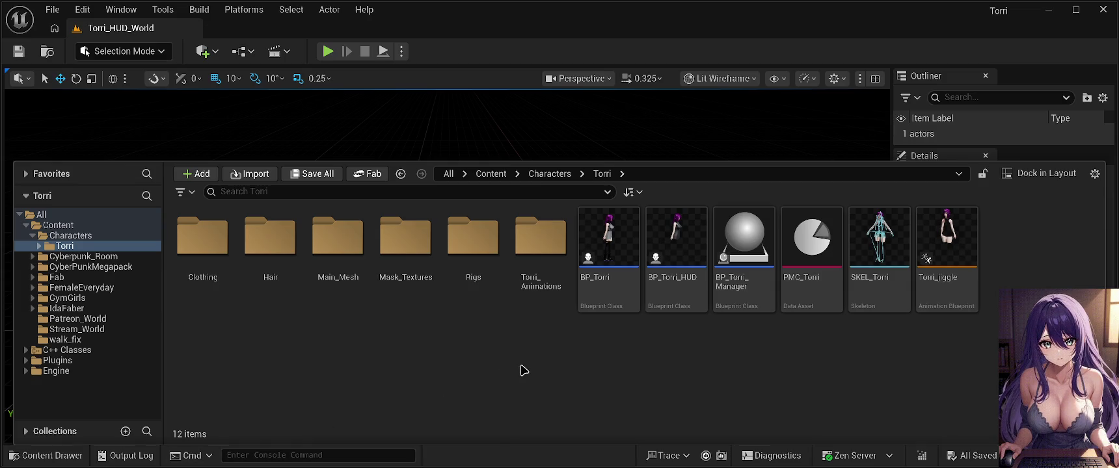
left_click(699, 230)
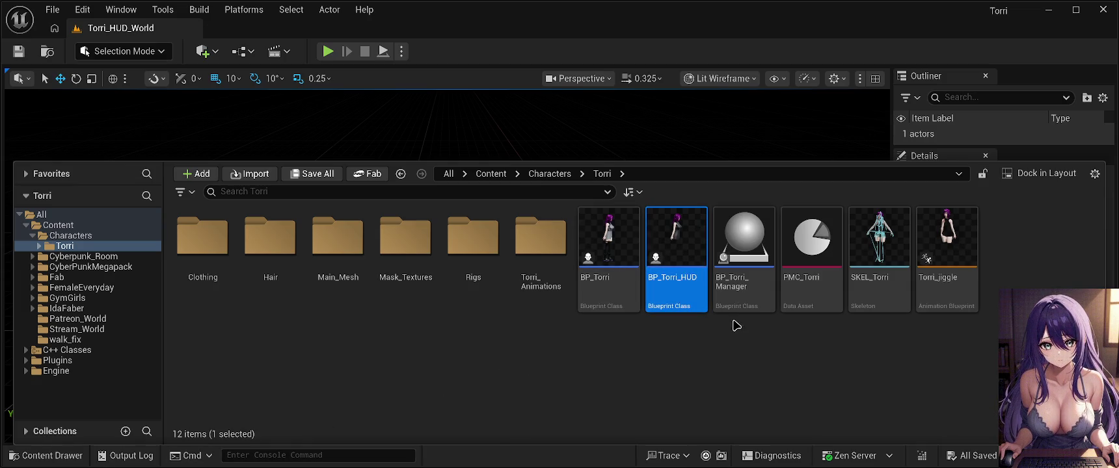
double_click(674, 270)
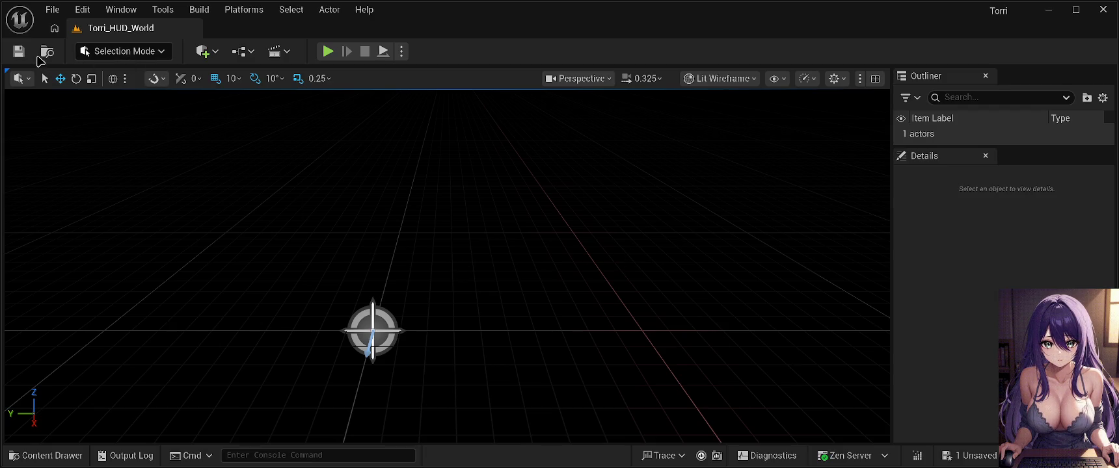
Save the Torri_HUD_World level with Ctrl+S.
key("ctrl+s")
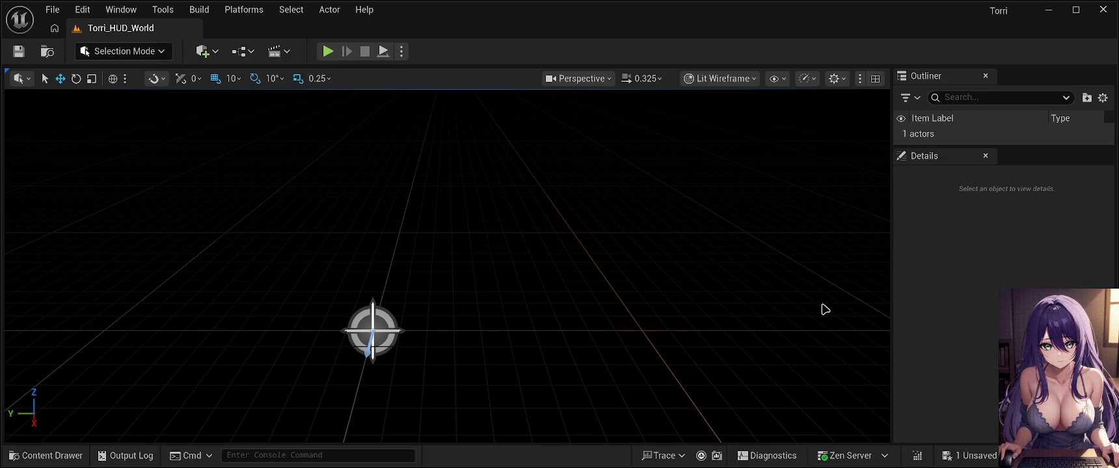
Save the two remaining unsaved changes with Ctrl+S.
key("ctrl+s")
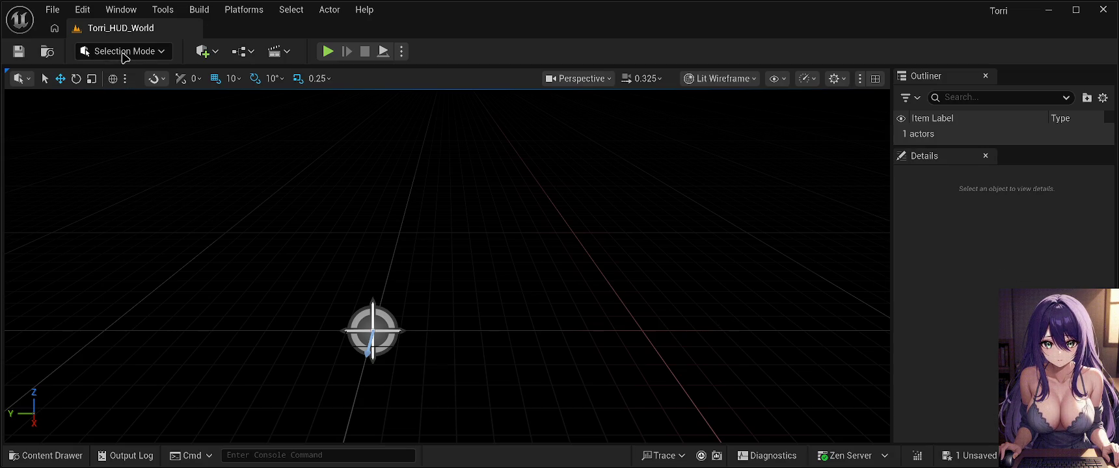
key("ctrl+s")
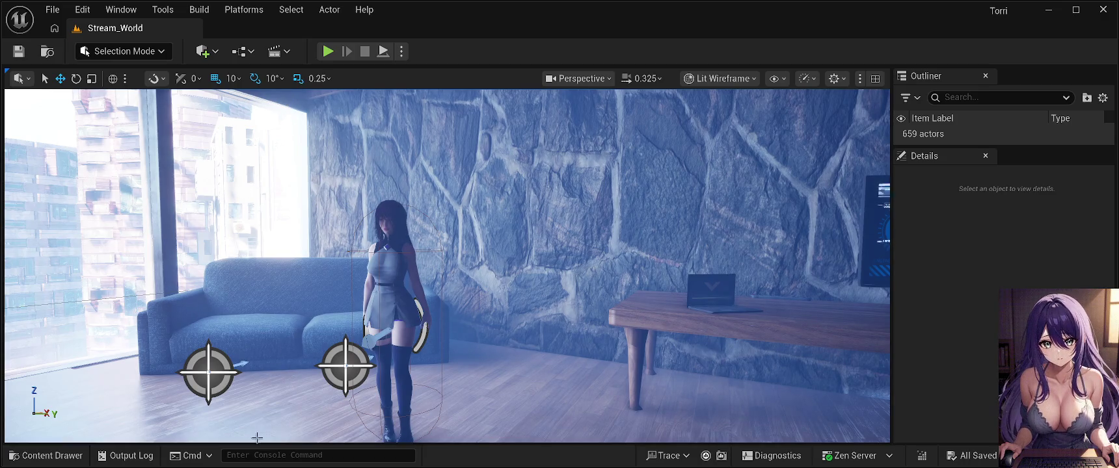
Show the Characters/Torri folder's 12 assets, including BP_Torri_HUD, in the content browser.
left_click(78, 457)
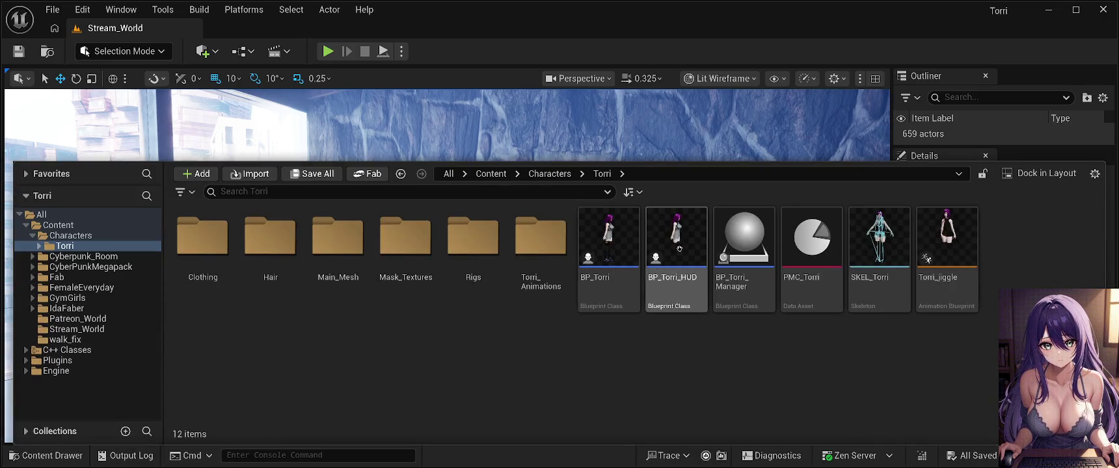
left_click(624, 249)
left_click_drag(609, 240, 387, 249)
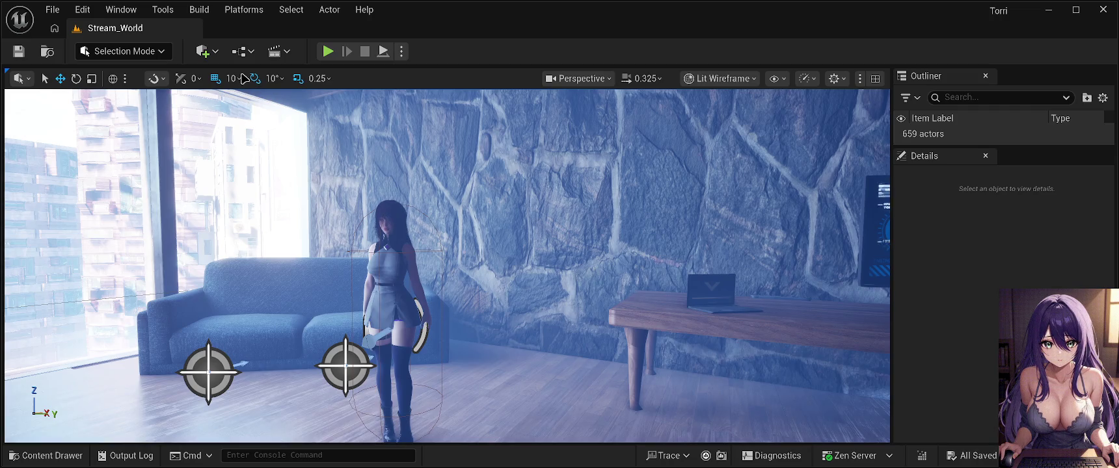